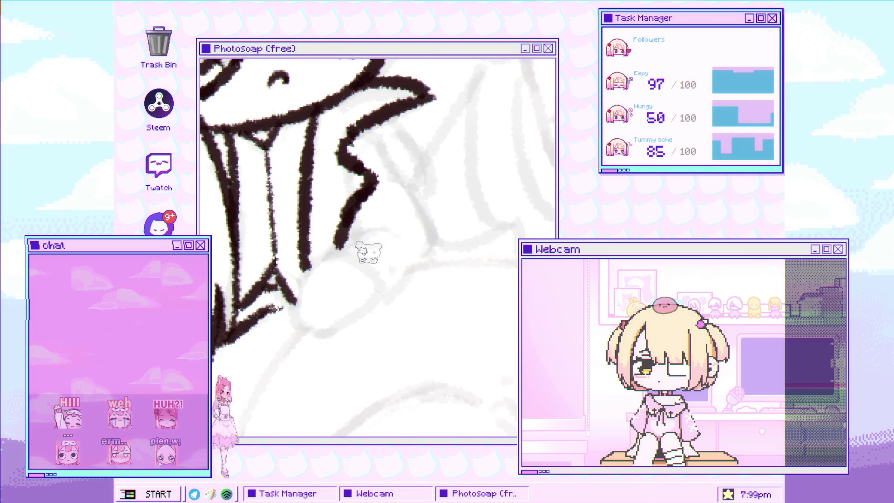
# Ink a black line along a figure's collar over the grey sketch, then thicken its end.
pyautogui.moveTo(311, 261)
pyautogui.mouseDown()
pyautogui.moveTo(336, 239)
pyautogui.moveTo(386, 228)
pyautogui.mouseUp()
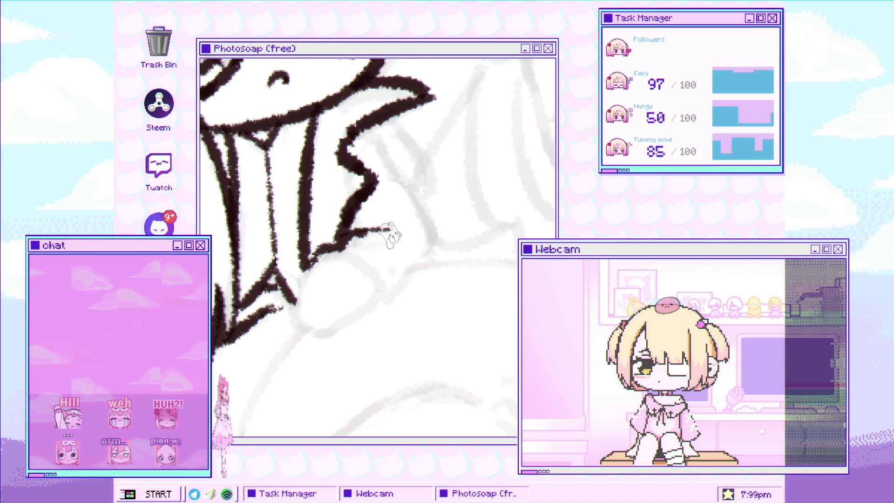
pyautogui.moveTo(337, 252); pyautogui.dragTo(372, 284)
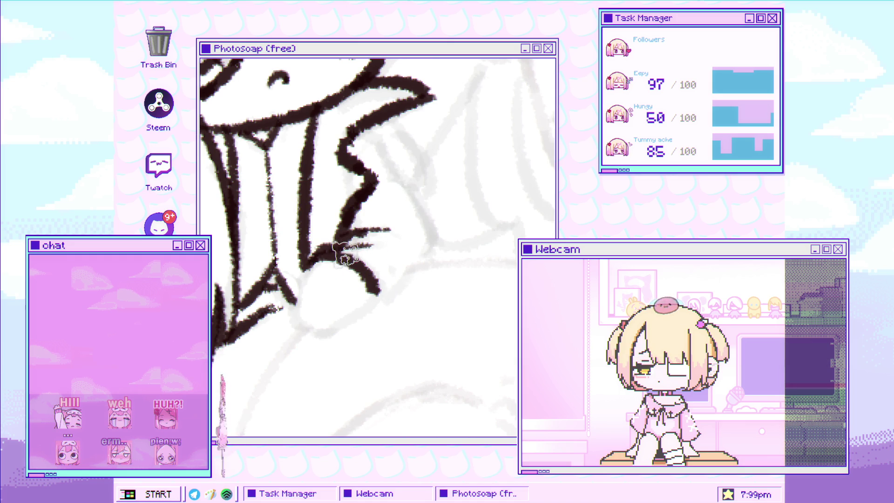